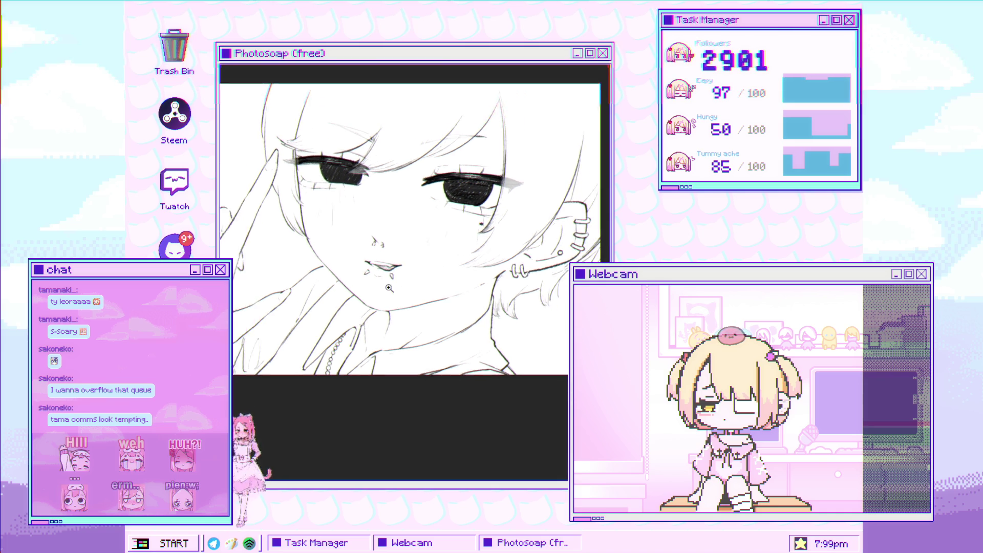
# - Zoom in on the chin and skew the necklace stroke below it to the right
pyautogui.click(423, 272)
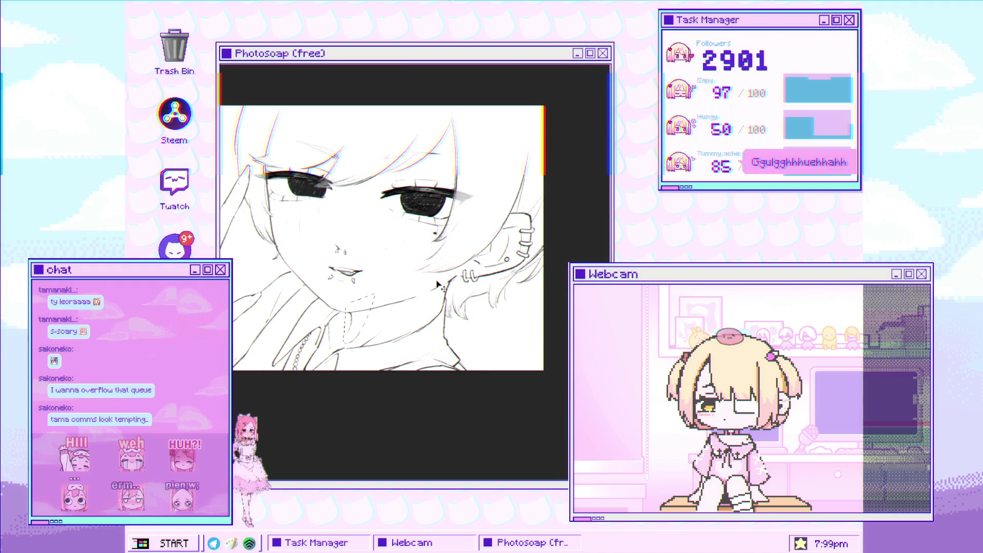
pyautogui.click(368, 312)
pyautogui.click(354, 317)
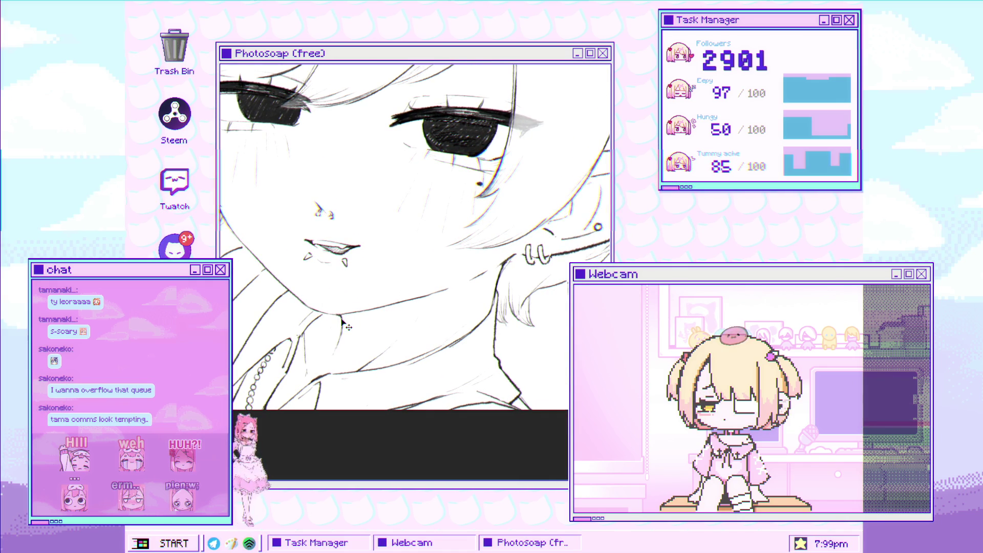
pyautogui.click(360, 308)
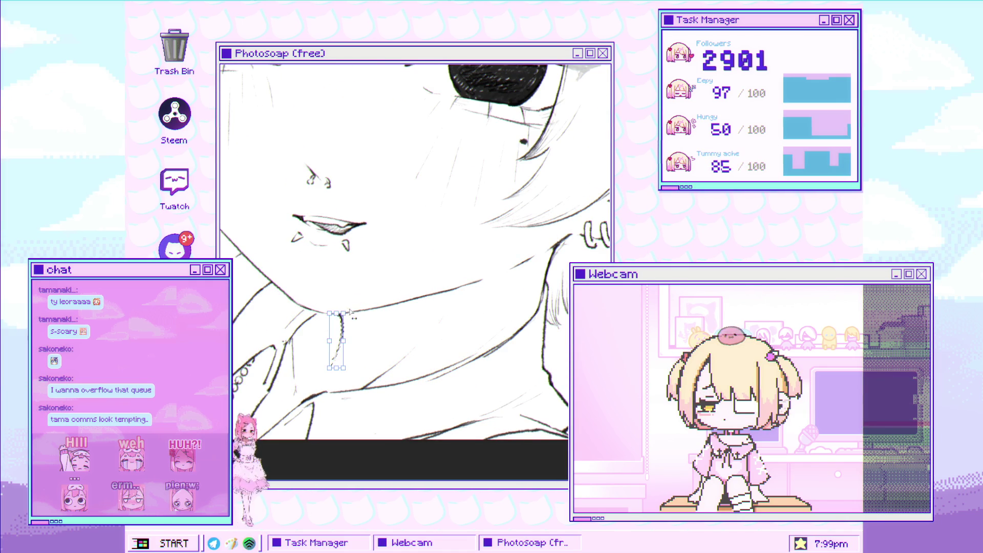
pyautogui.moveTo(336, 312); pyautogui.dragTo(351, 313)
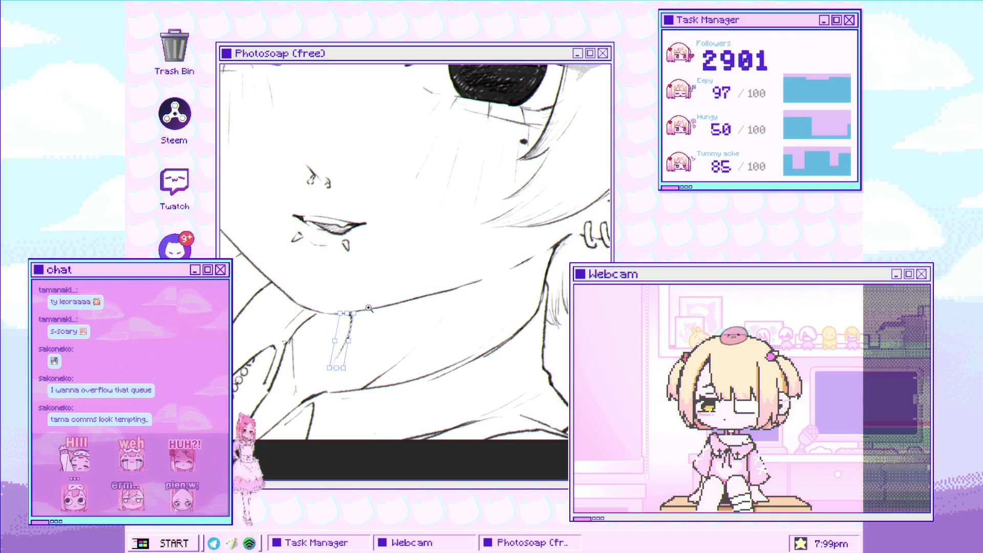
# - Zoom back out to see the whole face and necklace, then choose the round brush
pyautogui.scroll(-2, 365, 311)
pyautogui.scroll(-5, 365, 318)
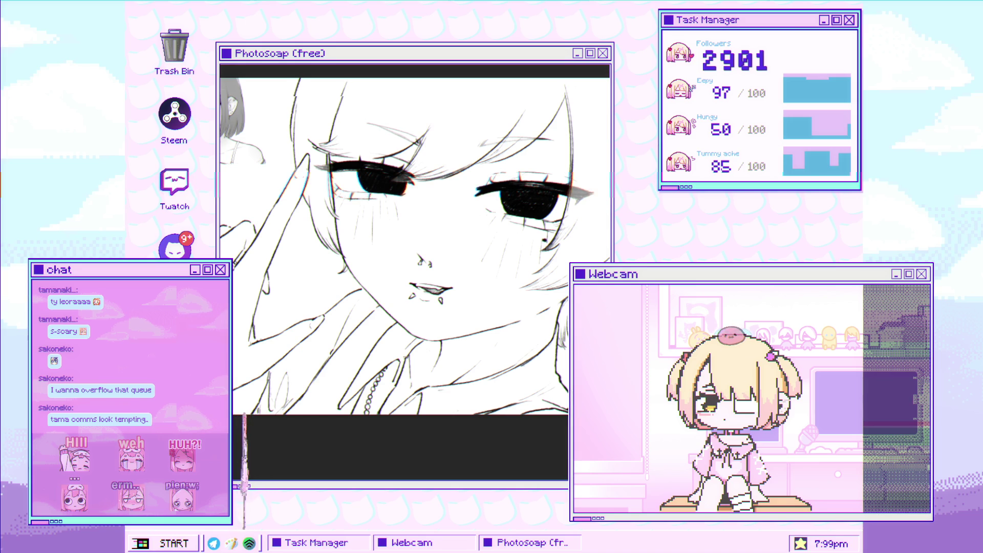
pyautogui.click(450, 176)
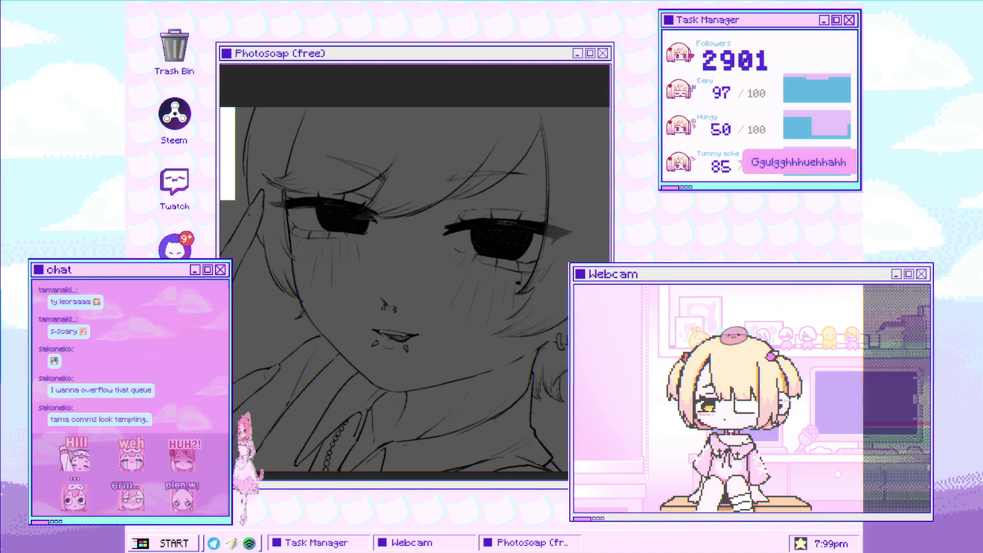
# - Brush white across the eye area, then fill the hair strands beside the face with light gray
pyautogui.moveTo(462, 212)
pyautogui.mouseDown()
pyautogui.moveTo(509, 141)
pyautogui.moveTo(451, 276)
pyautogui.moveTo(409, 281)
pyautogui.moveTo(397, 241)
pyautogui.moveTo(414, 249)
pyautogui.mouseUp()
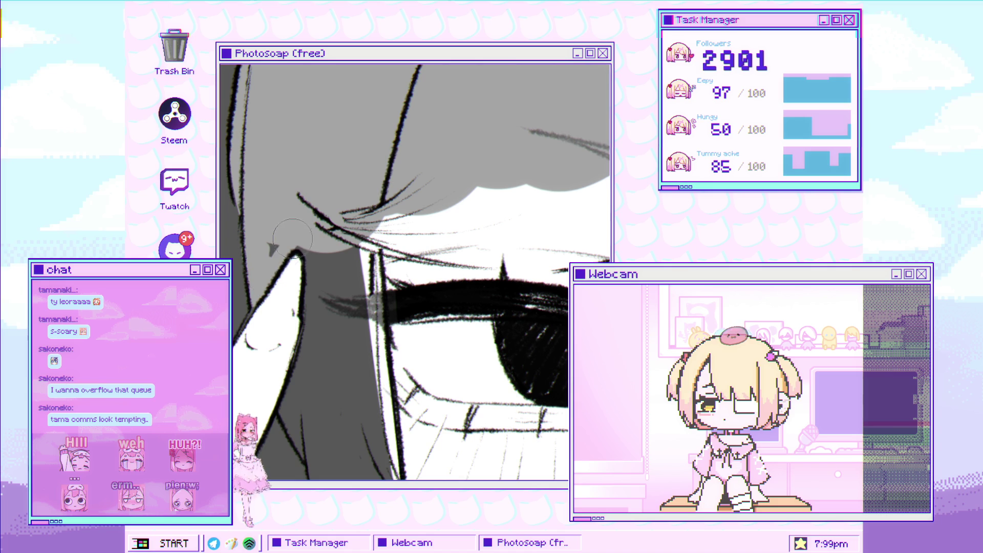
pyautogui.moveTo(294, 245)
pyautogui.mouseDown()
pyautogui.moveTo(308, 307)
pyautogui.moveTo(328, 325)
pyautogui.moveTo(368, 210)
pyautogui.moveTo(358, 333)
pyautogui.moveTo(344, 358)
pyautogui.moveTo(313, 287)
pyautogui.moveTo(313, 230)
pyautogui.moveTo(295, 307)
pyautogui.moveTo(271, 328)
pyautogui.moveTo(303, 368)
pyautogui.mouseUp()
pyautogui.moveTo(275, 324); pyautogui.dragTo(327, 389)
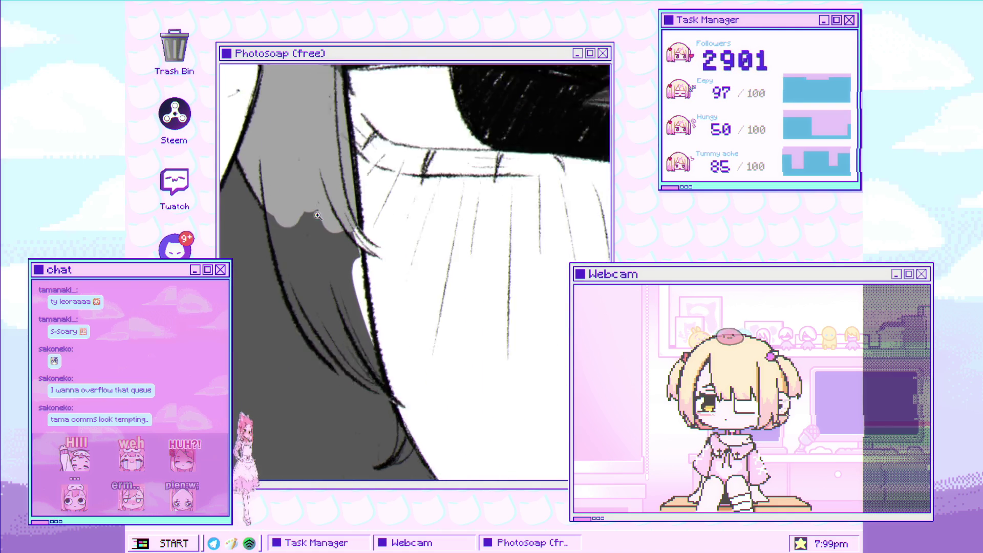
pyautogui.moveTo(335, 369)
pyautogui.mouseDown()
pyautogui.moveTo(292, 266)
pyautogui.moveTo(330, 245)
pyautogui.moveTo(364, 266)
pyautogui.moveTo(374, 307)
pyautogui.moveTo(378, 250)
pyautogui.mouseUp()
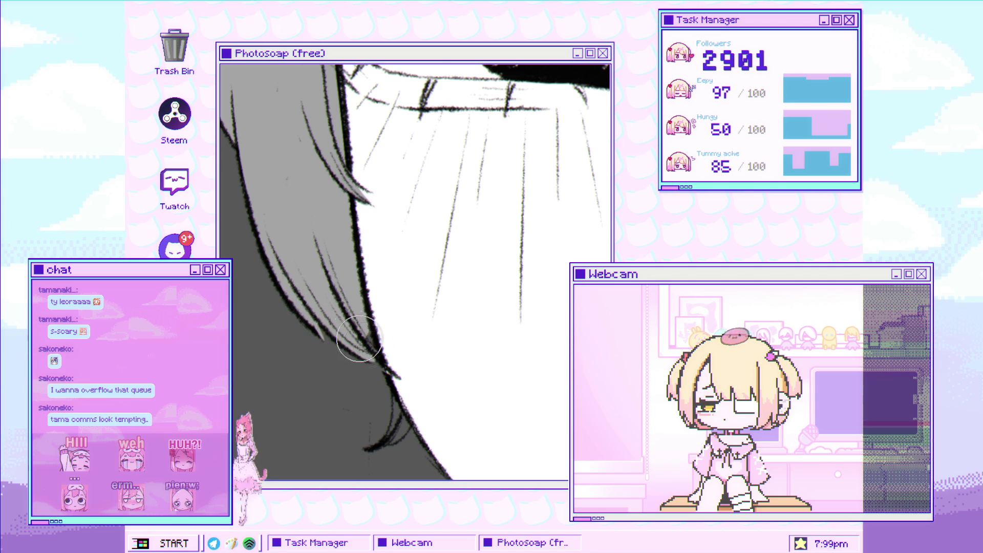
pyautogui.moveTo(366, 344); pyautogui.dragTo(361, 316)
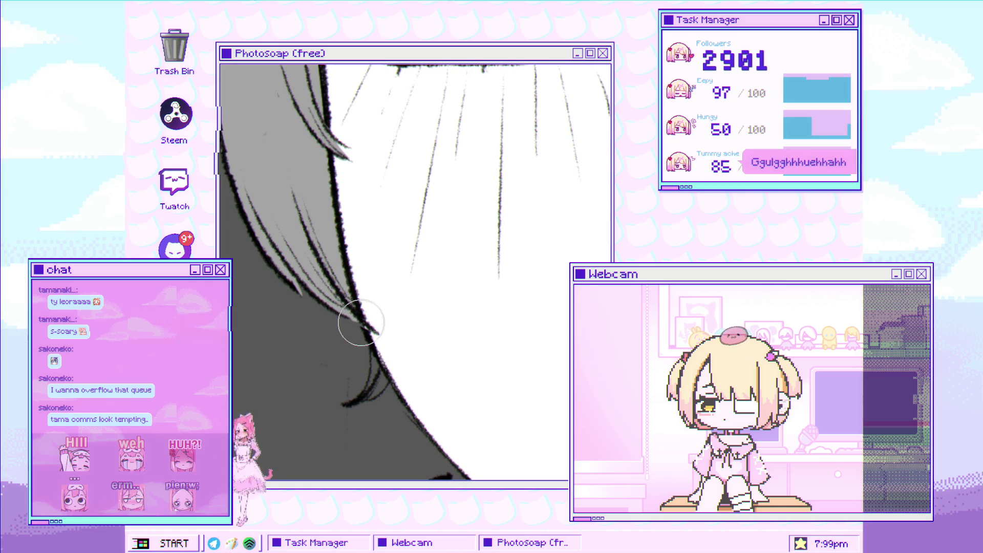
pyautogui.moveTo(382, 338); pyautogui.dragTo(360, 309)
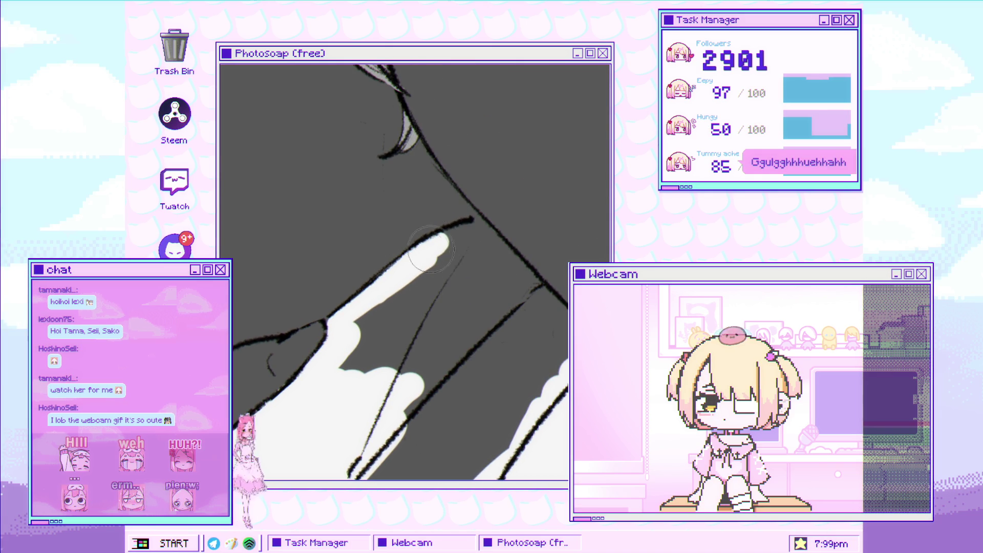
# - Paint white from the hair edge over the collar and down the neck, covering the gray shading
pyautogui.moveTo(462, 228)
pyautogui.mouseDown()
pyautogui.moveTo(399, 317)
pyautogui.moveTo(432, 281)
pyautogui.moveTo(465, 341)
pyautogui.moveTo(507, 266)
pyautogui.moveTo(410, 297)
pyautogui.moveTo(456, 333)
pyautogui.mouseUp()
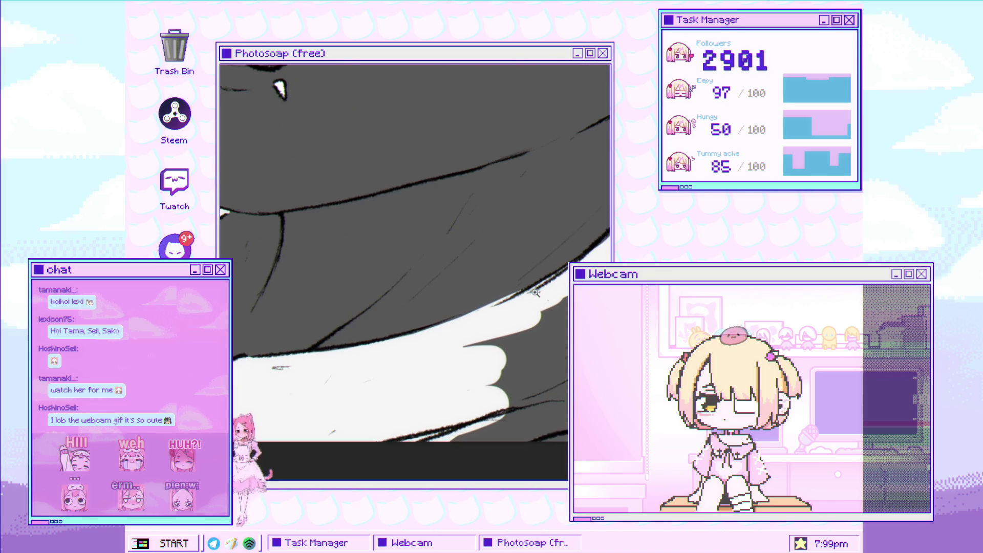
pyautogui.moveTo(548, 219)
pyautogui.mouseDown()
pyautogui.moveTo(517, 302)
pyautogui.moveTo(386, 368)
pyautogui.moveTo(518, 307)
pyautogui.moveTo(463, 316)
pyautogui.mouseUp()
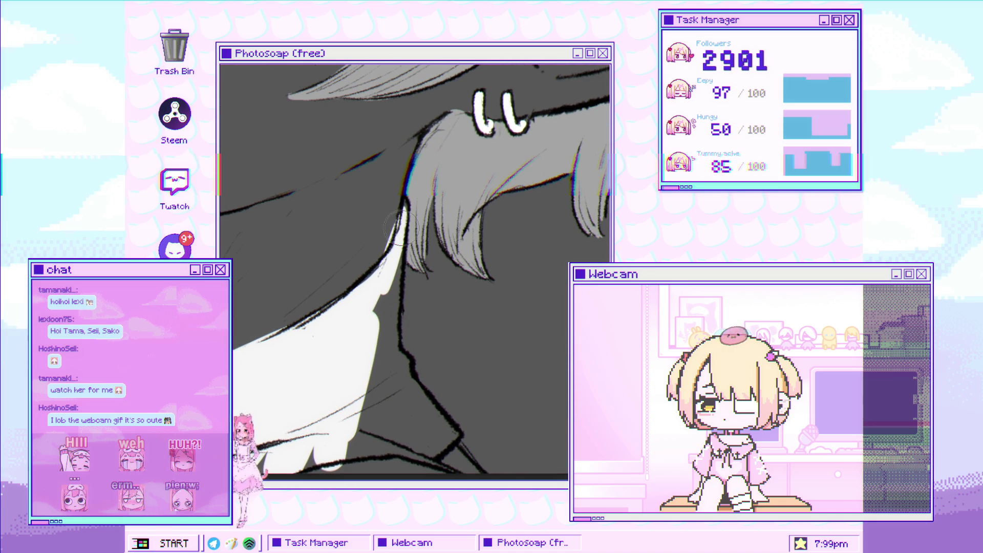
pyautogui.moveTo(396, 262); pyautogui.dragTo(386, 365)
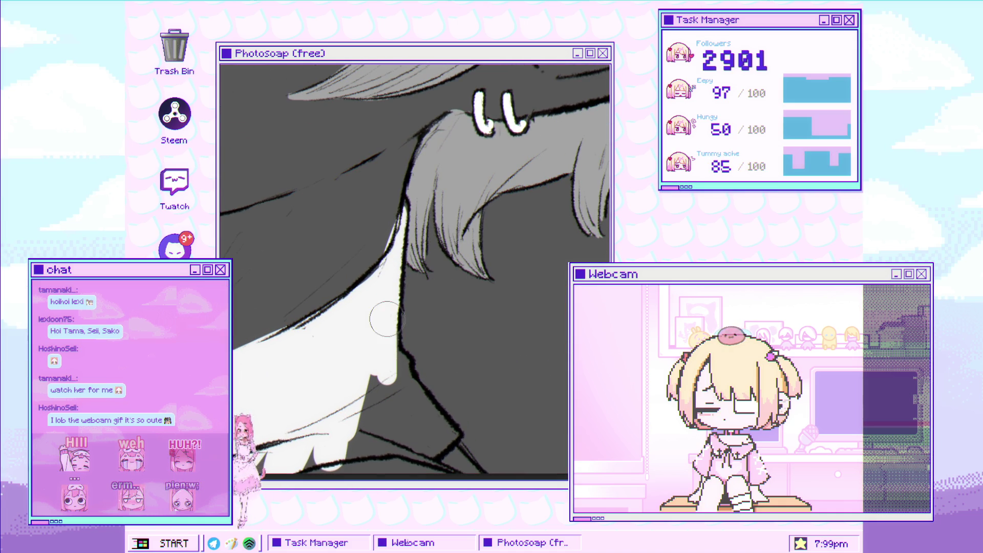
pyautogui.moveTo(403, 289); pyautogui.dragTo(407, 229)
pyautogui.moveTo(389, 307)
pyautogui.mouseDown()
pyautogui.moveTo(368, 353)
pyautogui.moveTo(318, 409)
pyautogui.mouseUp()
pyautogui.moveTo(394, 410)
pyautogui.mouseDown()
pyautogui.moveTo(377, 325)
pyautogui.moveTo(402, 357)
pyautogui.mouseUp()
pyautogui.moveTo(403, 303); pyautogui.dragTo(478, 421)
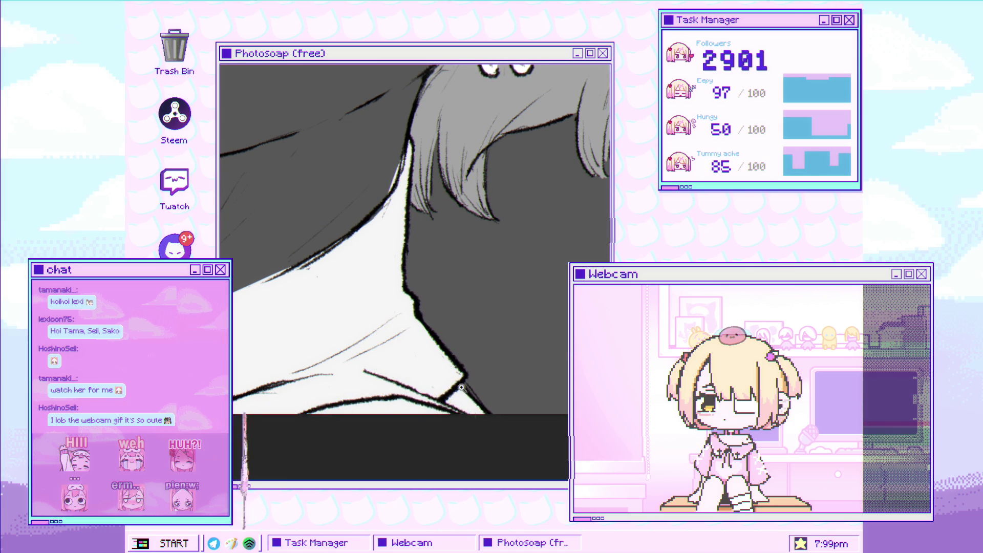
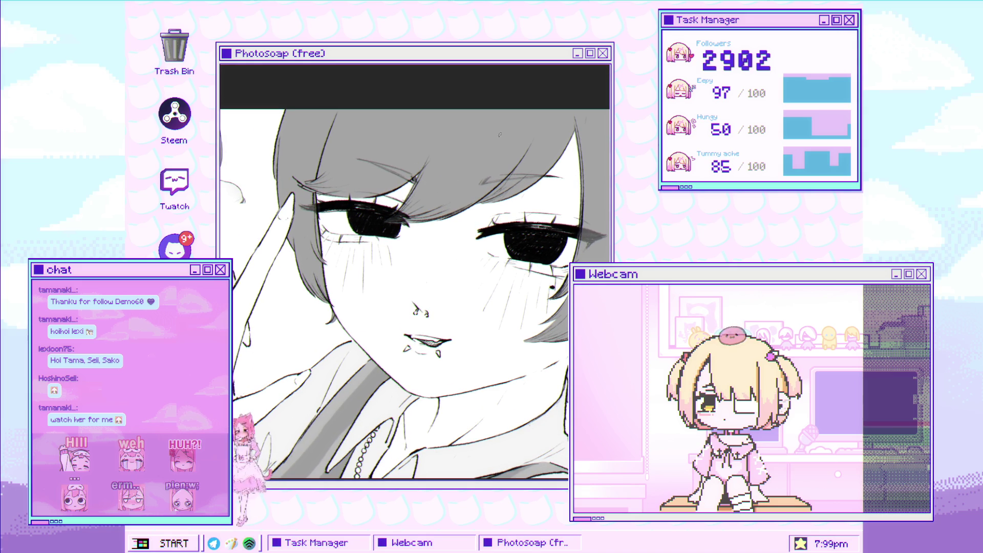
# - Fill the girl's grey hair with a dark, nearly black tone using the bucket
pyautogui.click(592, 247)
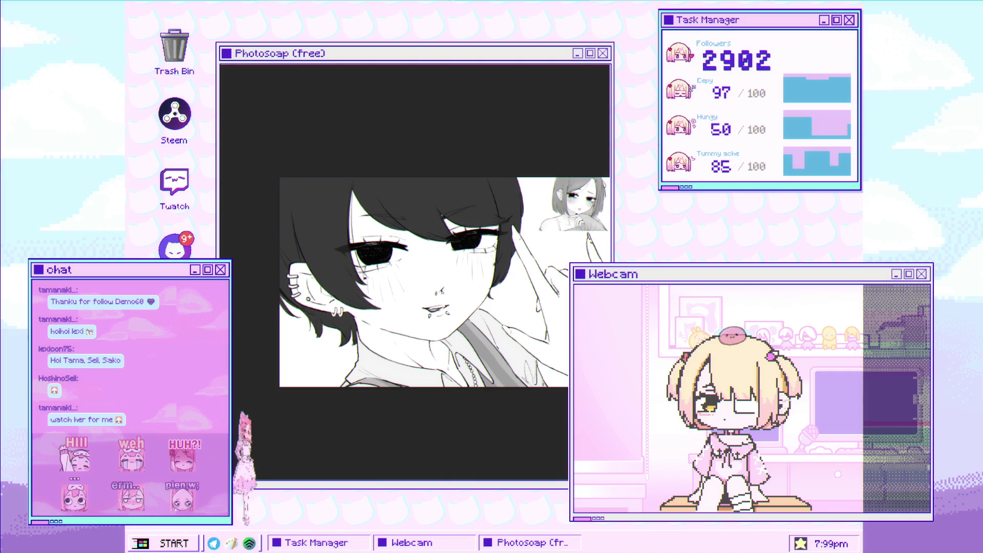
# - Skew the top of the hair strand over the girl's left eye slightly to the right
pyautogui.click(394, 238)
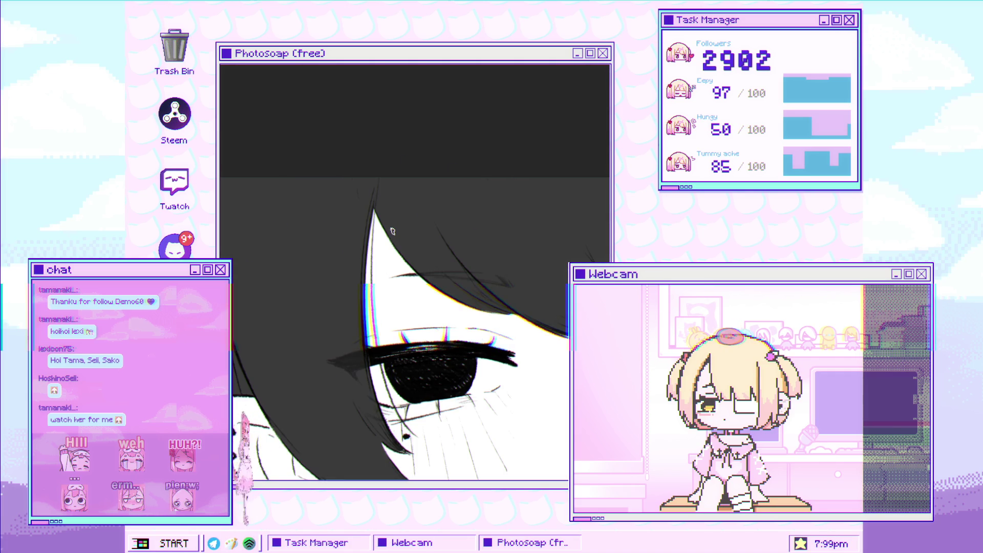
pyautogui.click(386, 178)
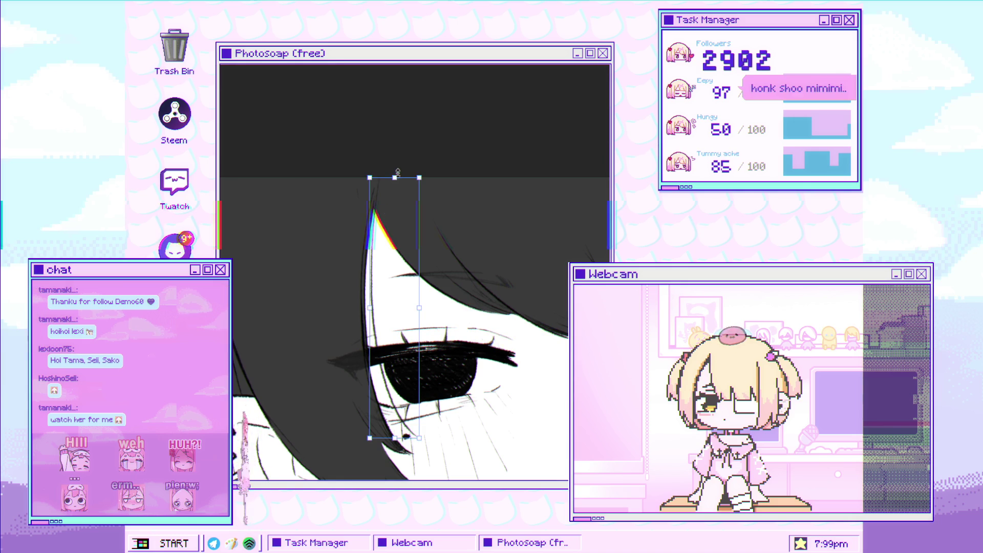
pyautogui.moveTo(386, 178); pyautogui.dragTo(393, 179)
pyautogui.moveTo(392, 178); pyautogui.dragTo(395, 177)
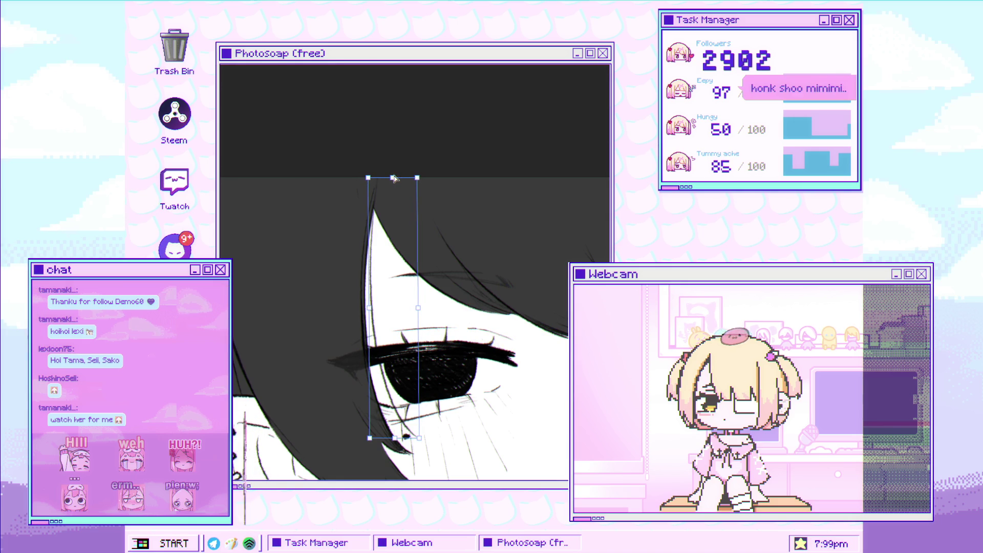
pyautogui.scroll(-3, 406, 183)
pyautogui.press('Return')
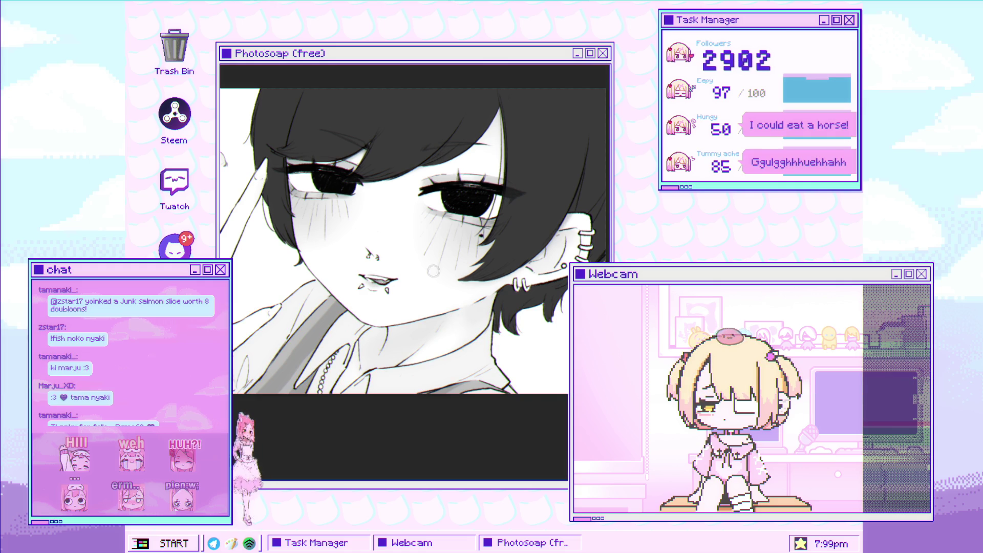
pyautogui.click(471, 310)
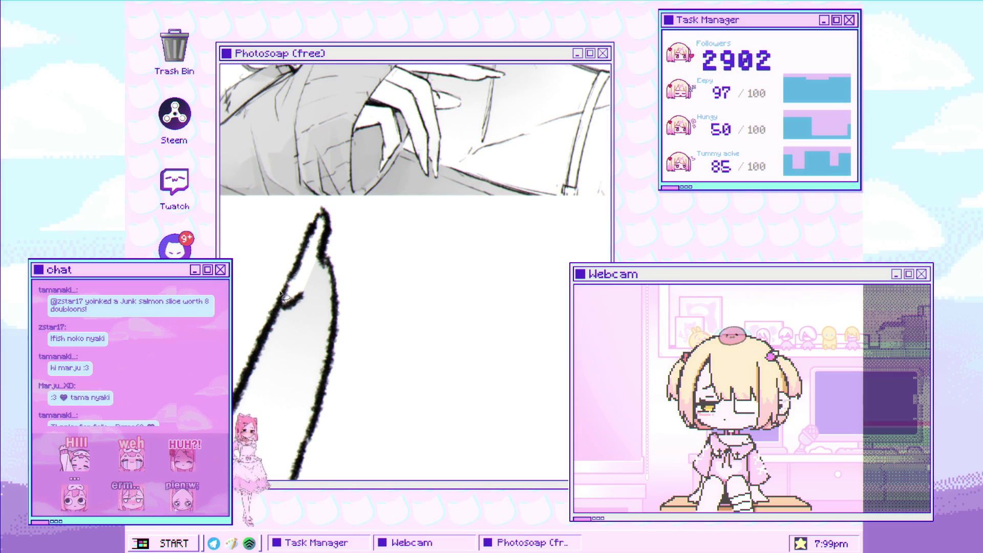
# - Draw a line along the edge of the long, pointed fingernail
pyautogui.moveTo(286, 259)
pyautogui.mouseDown()
pyautogui.moveTo(279, 306)
pyautogui.moveTo(306, 292)
pyautogui.mouseUp()
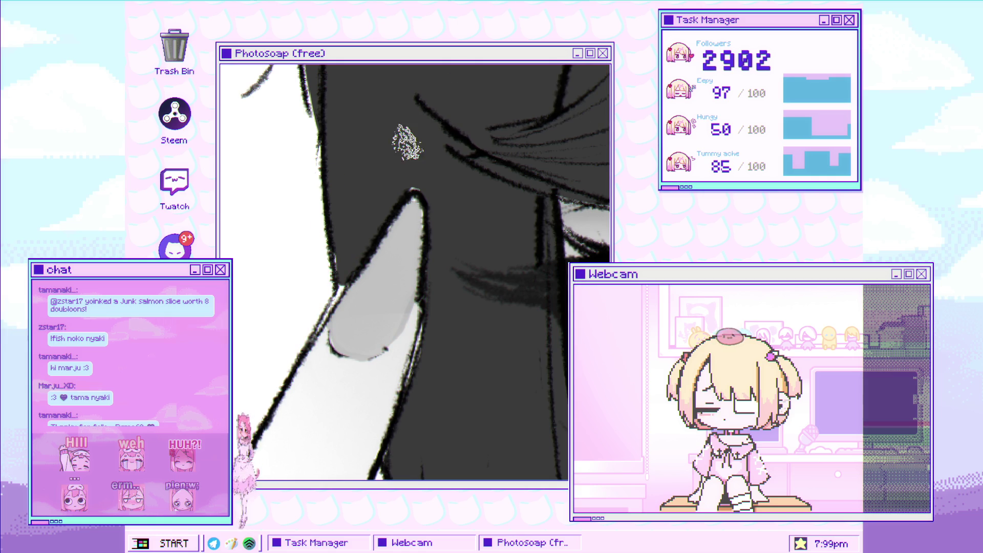
# - Magnify the nail tip and brush soft grey shading along the finger beside the face
pyautogui.click(402, 207)
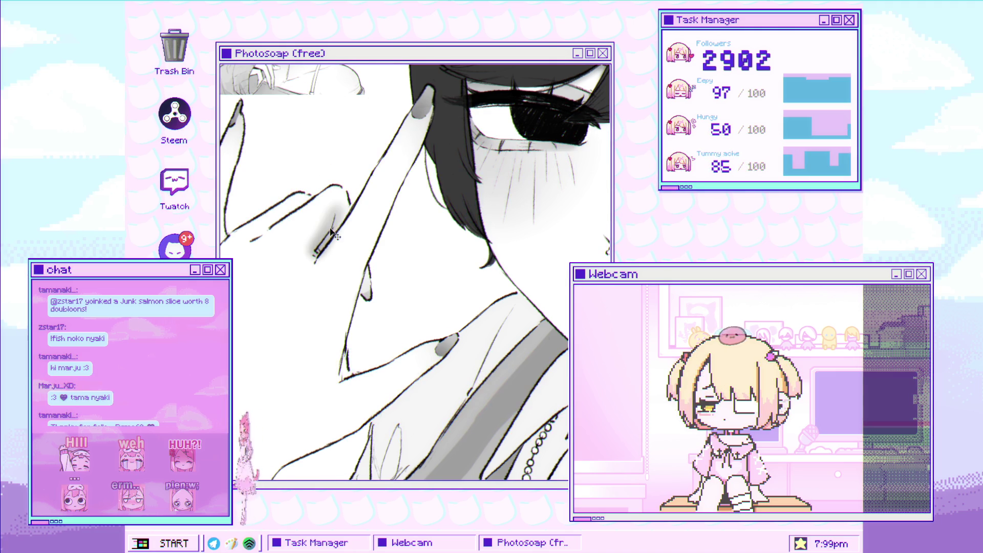
pyautogui.moveTo(338, 210); pyautogui.dragTo(310, 260)
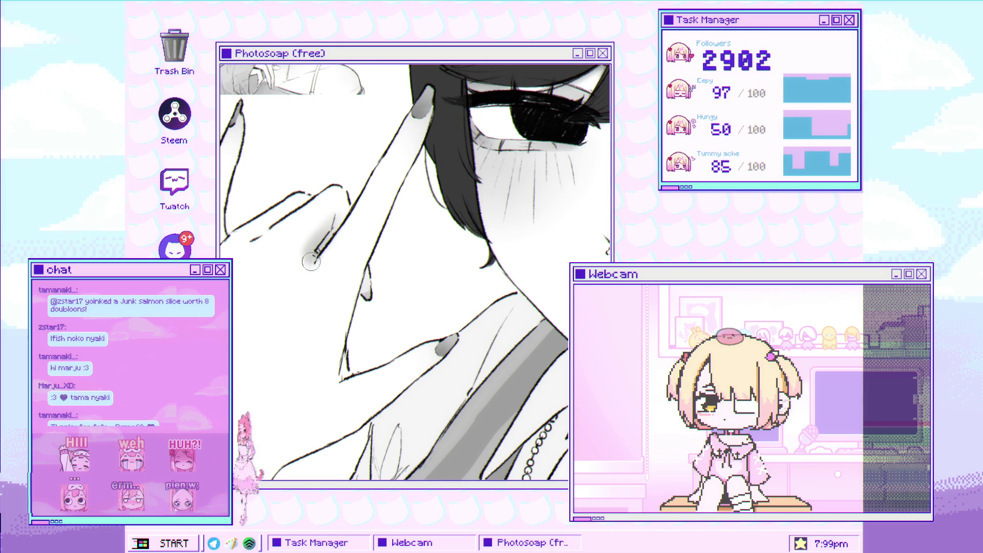